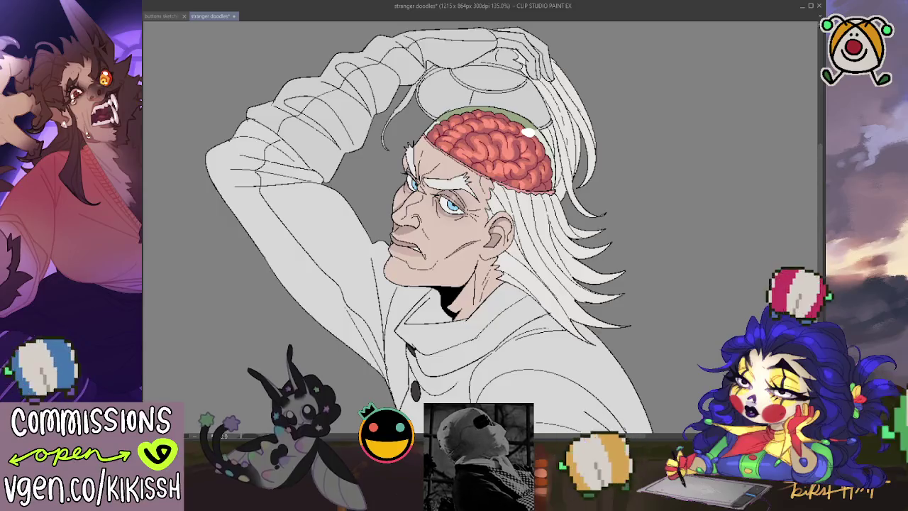
Fill the raised sleeve and the glove on the head dark grey-black, patching the glove's small gaps
{"action": "left_click_drag", "start_coordinate": [766, 190], "coordinate": [824, 217]}
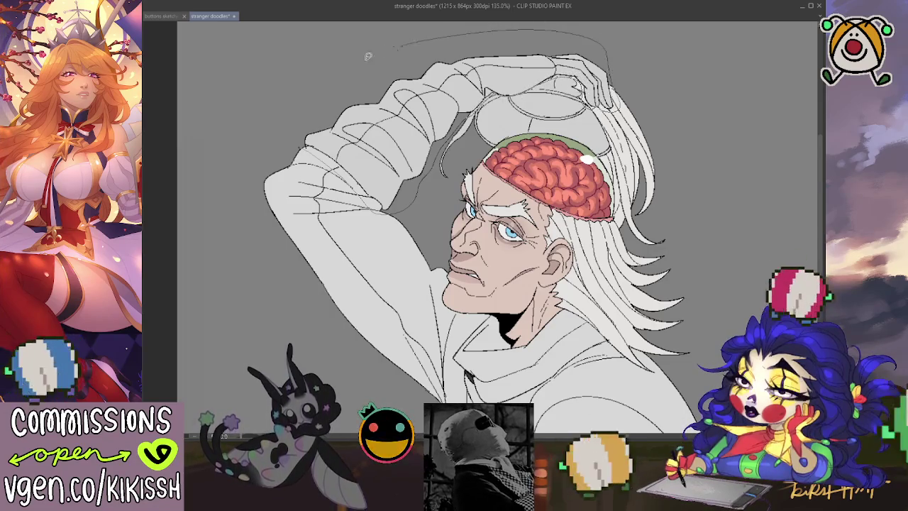
{"action": "left_click", "coordinate": [378, 171]}
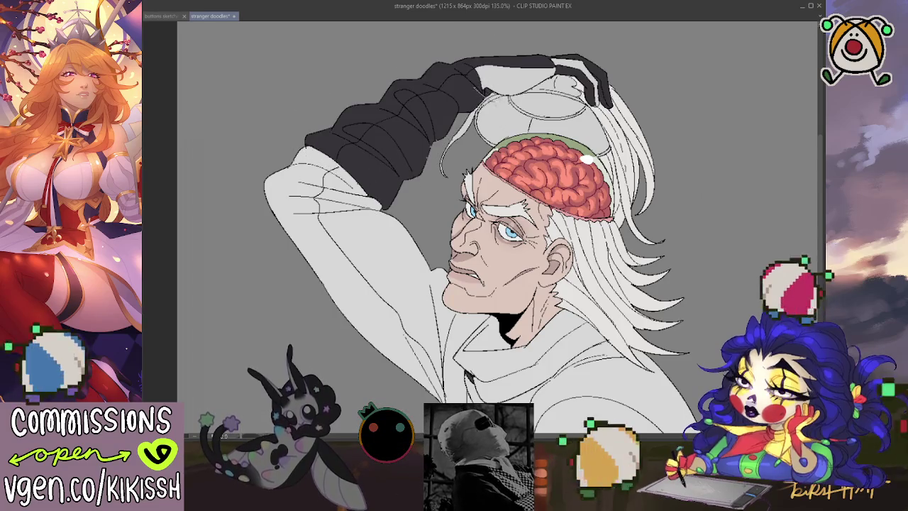
{"action": "left_click", "coordinate": [553, 71]}
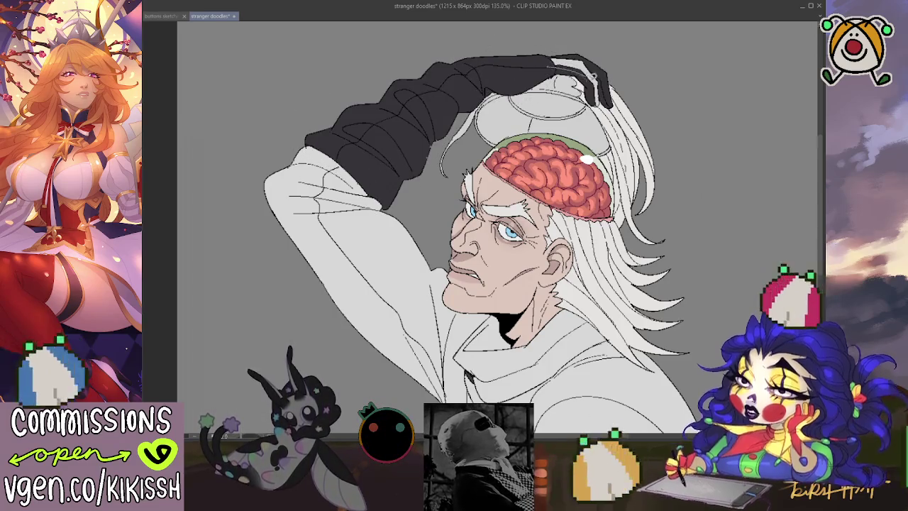
{"action": "left_click", "coordinate": [567, 71]}
{"action": "left_click", "coordinate": [535, 71]}
{"action": "left_click", "coordinate": [578, 72]}
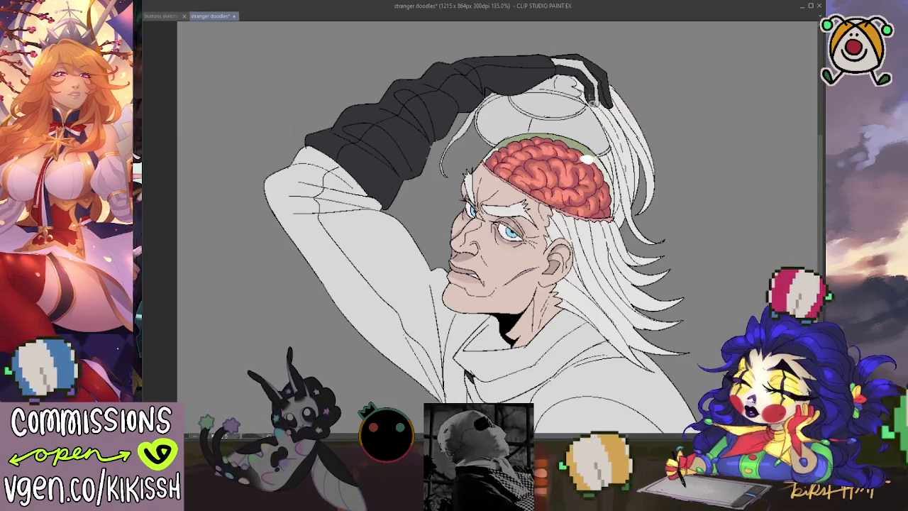
{"action": "left_click", "coordinate": [596, 96]}
{"action": "left_click", "coordinate": [571, 75]}
{"action": "left_click", "coordinate": [582, 73]}
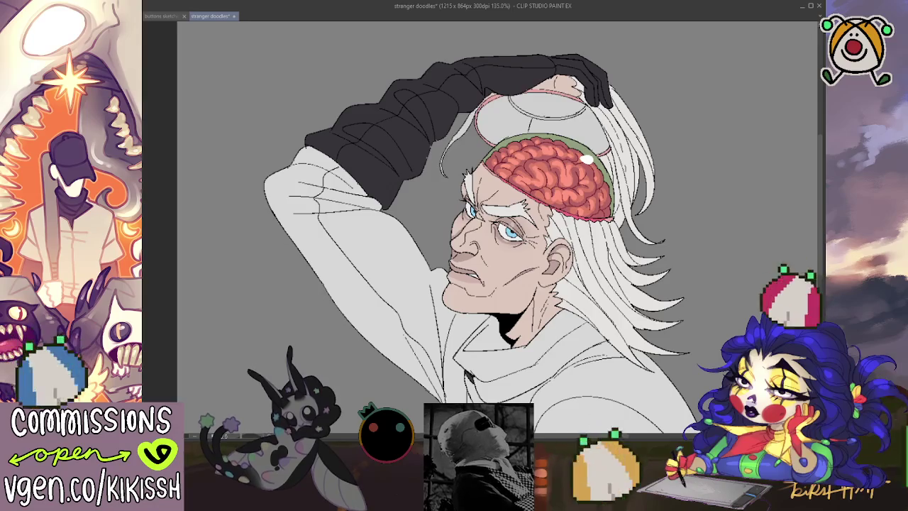
{"action": "key", "text": "ctrl+z"}
{"action": "key", "text": "ctrl+y"}
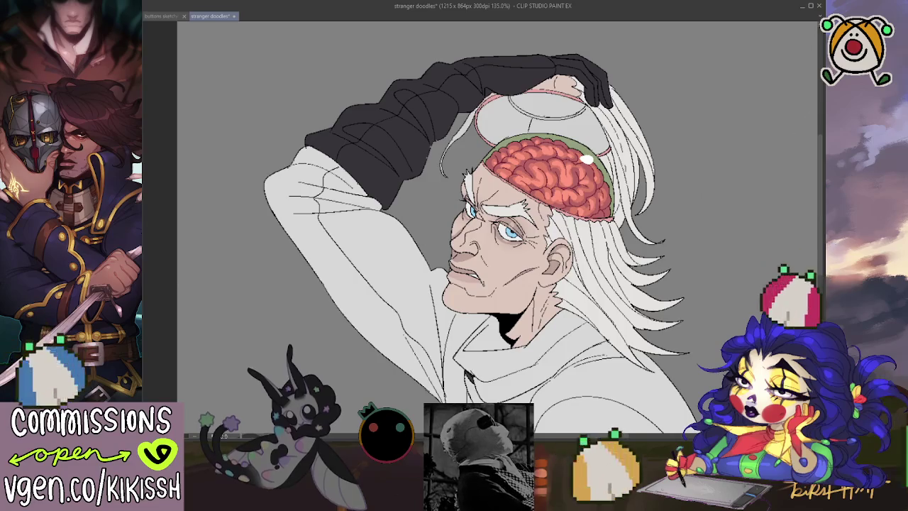
{"action": "left_click", "coordinate": [539, 99]}
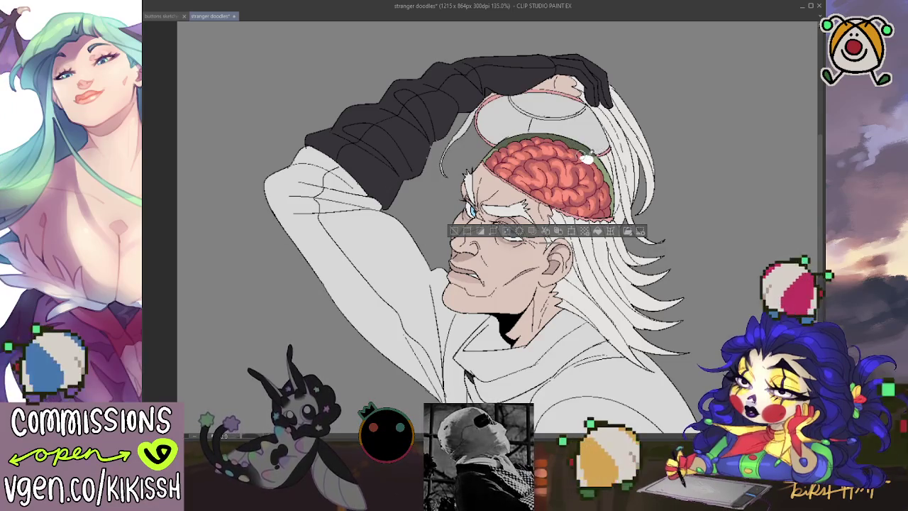
{"action": "key", "text": "ctrl+d"}
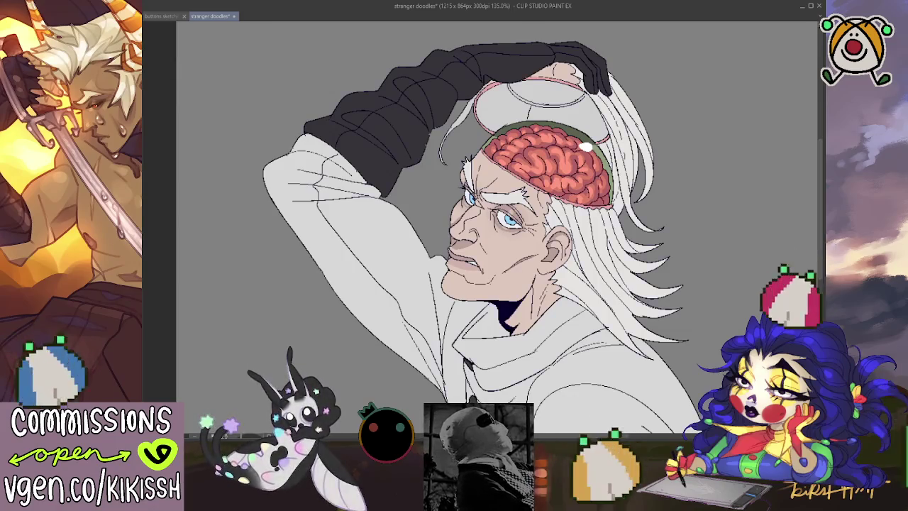
Zoom out to 121.5% and airbrush a soft white highlight across the hair near the neck
{"action": "scroll", "coordinate": [352, 273], "scroll_direction": "down", "scroll_amount": 1}
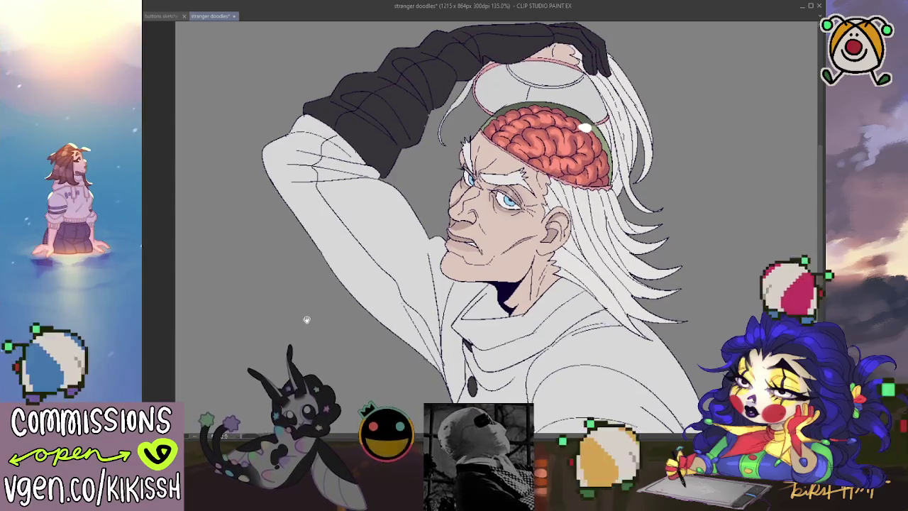
{"action": "scroll", "coordinate": [303, 303], "scroll_direction": "down", "scroll_amount": 1}
{"action": "scroll", "coordinate": [303, 303], "scroll_direction": "down", "scroll_amount": 1}
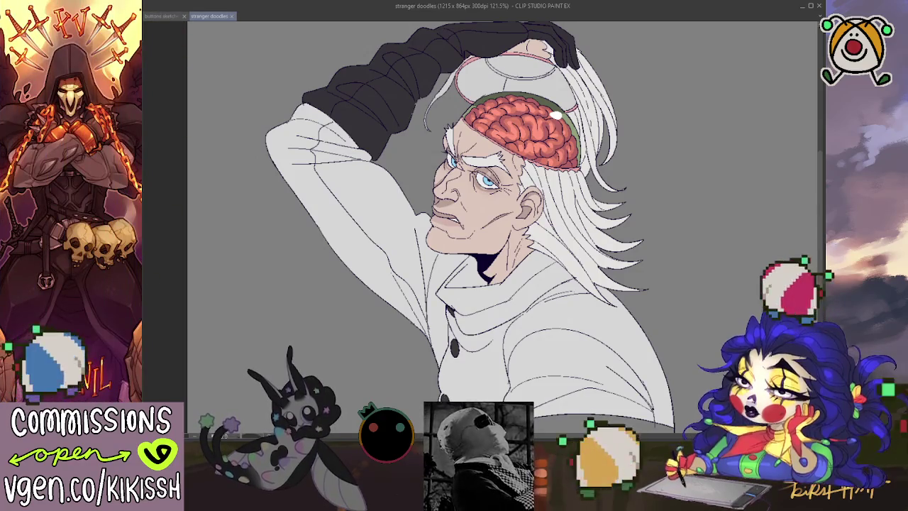
{"action": "left_click_drag", "start_coordinate": [539, 42], "coordinate": [603, 106]}
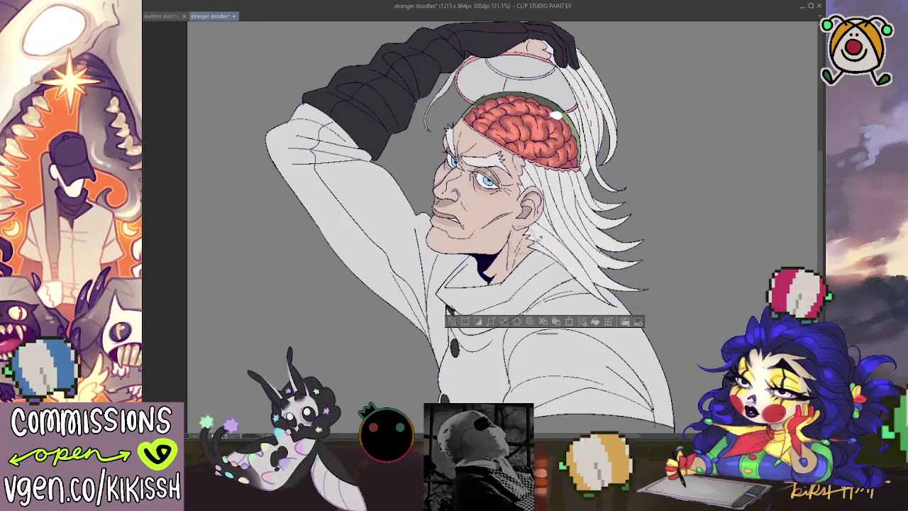
{"action": "left_click_drag", "start_coordinate": [543, 242], "coordinate": [603, 198]}
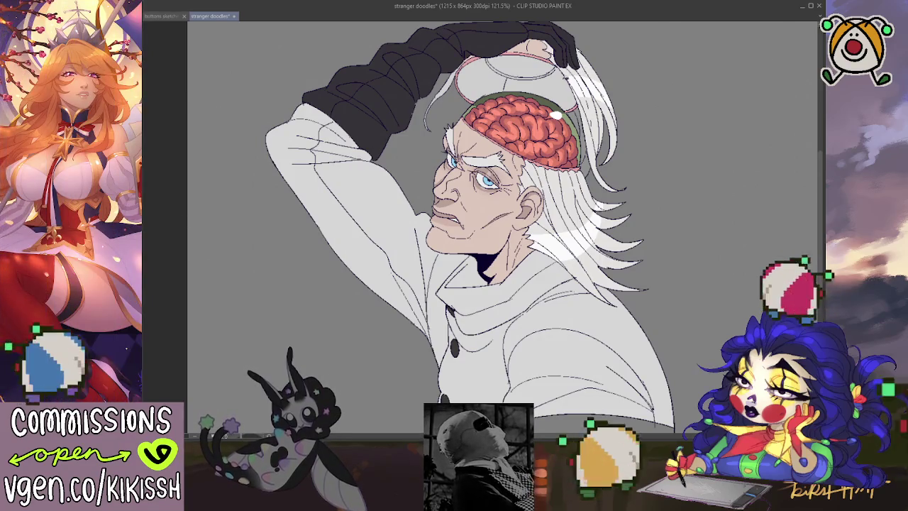
Fill the skullcap light grey and the dome ring darker grey, then lasso-select the dome area
{"action": "left_click", "coordinate": [560, 85]}
{"action": "left_click", "coordinate": [559, 85]}
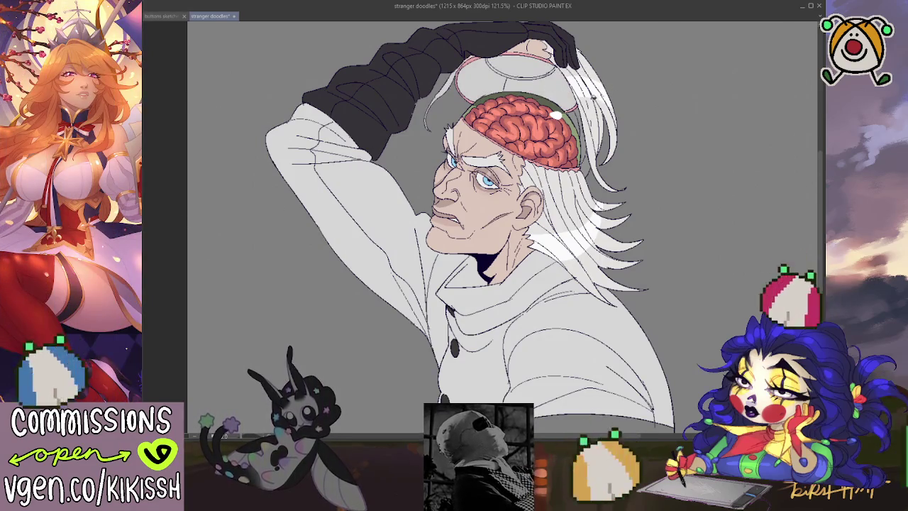
{"action": "left_click", "coordinate": [560, 85]}
{"action": "key", "text": "ctrl+z"}
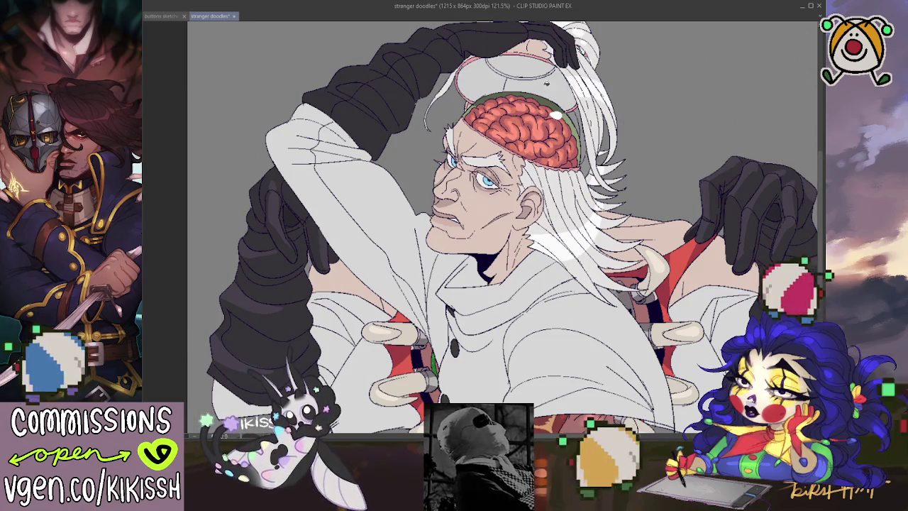
{"action": "left_click", "coordinate": [521, 67]}
{"action": "left_click", "coordinate": [482, 81]}
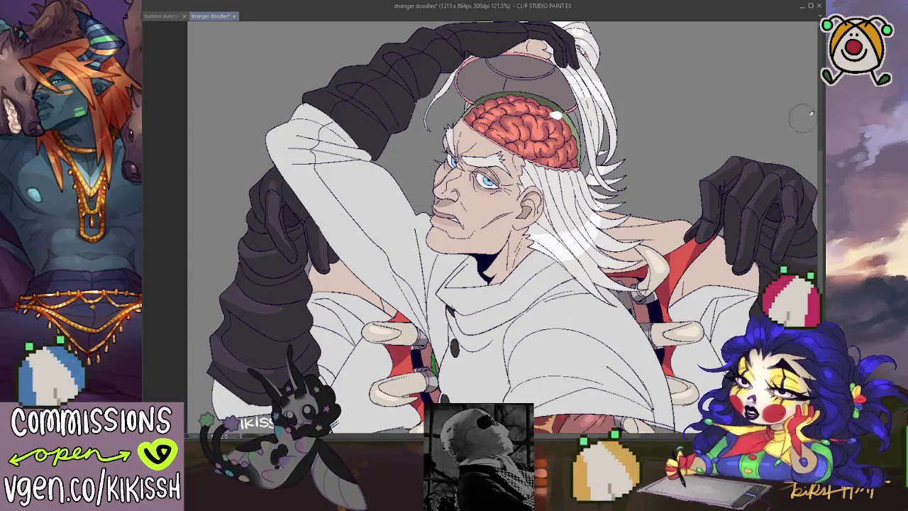
{"action": "left_click_drag", "start_coordinate": [459, 94], "coordinate": [468, 99]}
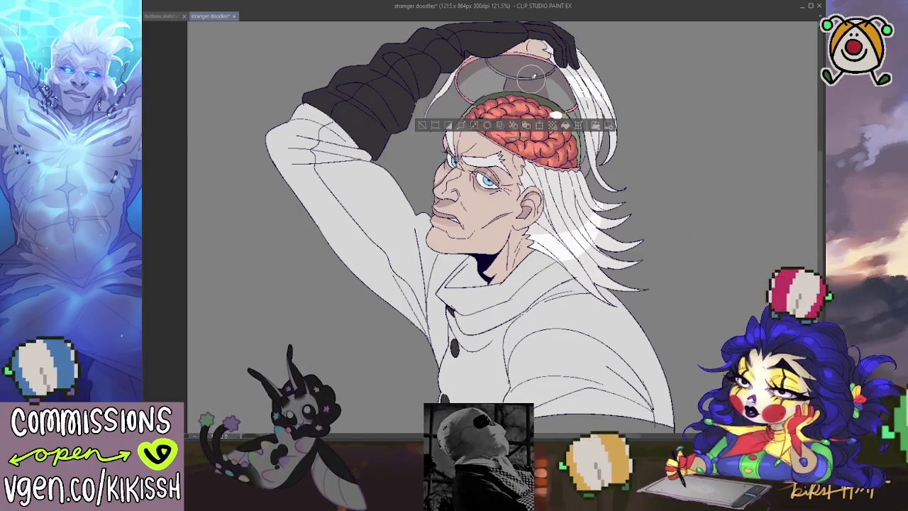
Deselect the brain selection with Ctrl+D and nudge the canvas view slightly
{"action": "key", "text": "ctrl+d"}
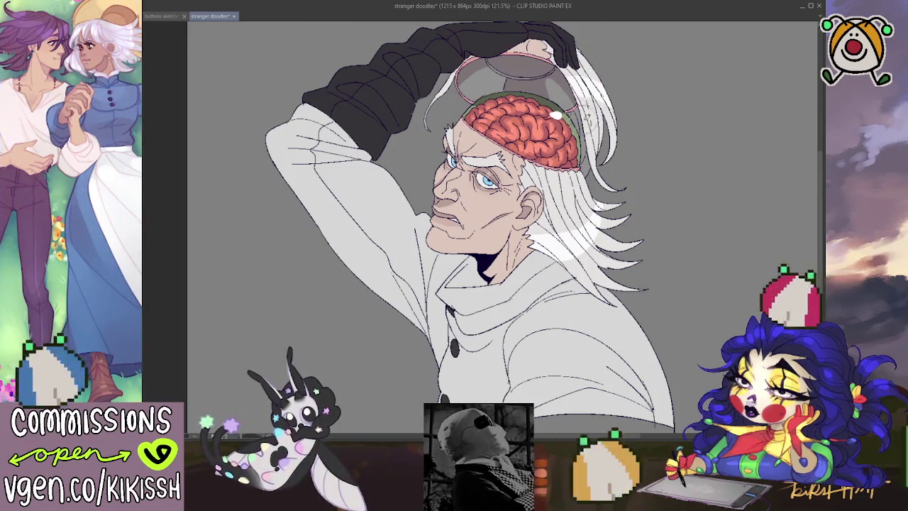
{"action": "left_click_drag", "start_coordinate": [593, 133], "coordinate": [596, 127]}
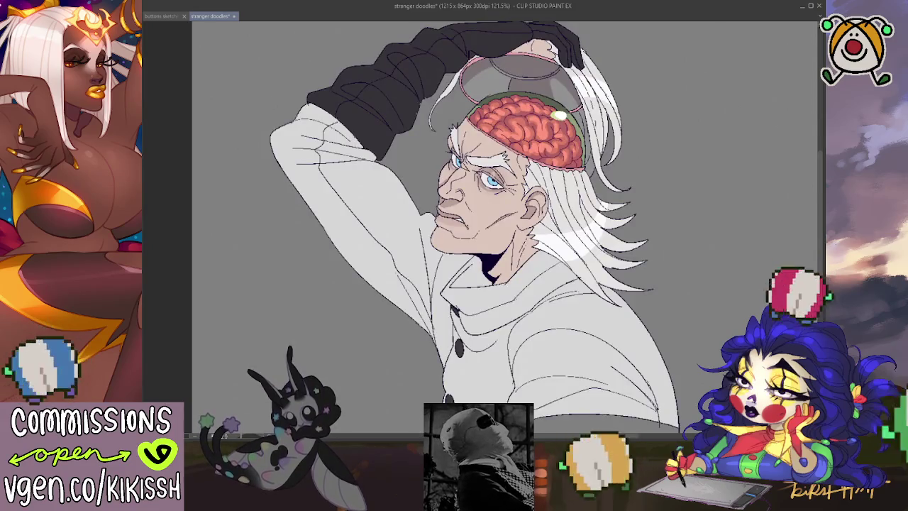
{"action": "scroll", "coordinate": [274, 278], "scroll_direction": "down", "scroll_amount": 1}
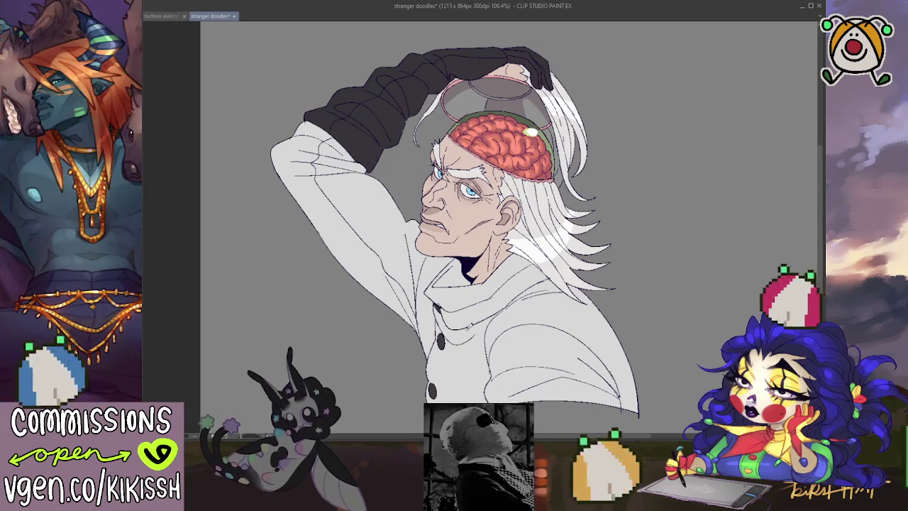
{"action": "scroll", "coordinate": [475, 284], "scroll_direction": "up", "scroll_amount": 1}
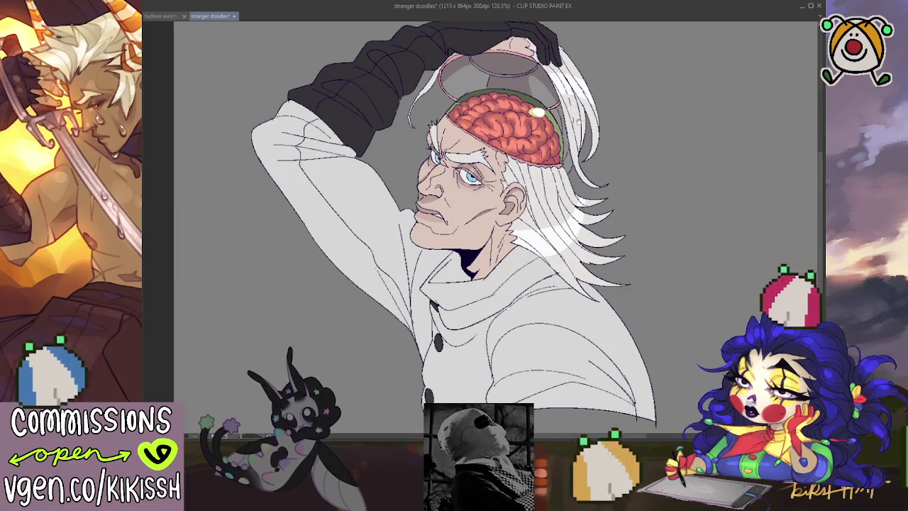
{"action": "left_click_drag", "start_coordinate": [454, 234], "coordinate": [447, 213]}
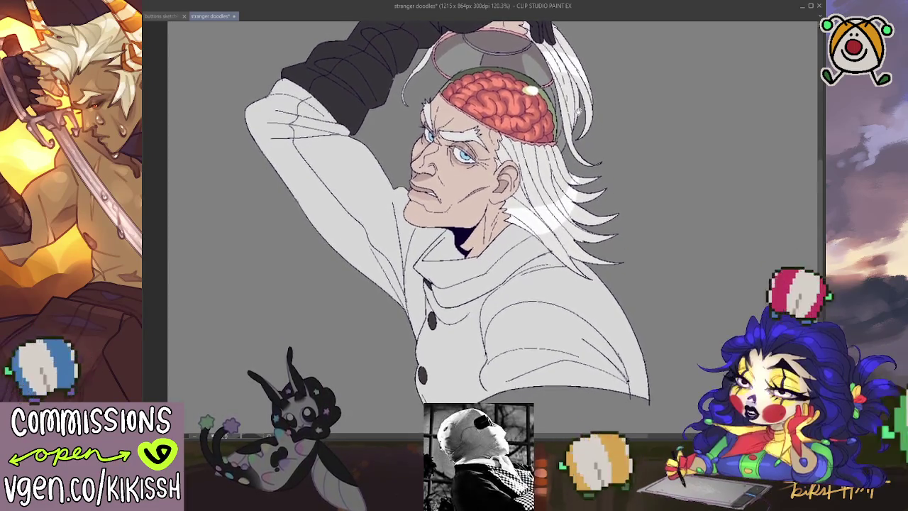
{"action": "left_click_drag", "start_coordinate": [454, 234], "coordinate": [469, 280]}
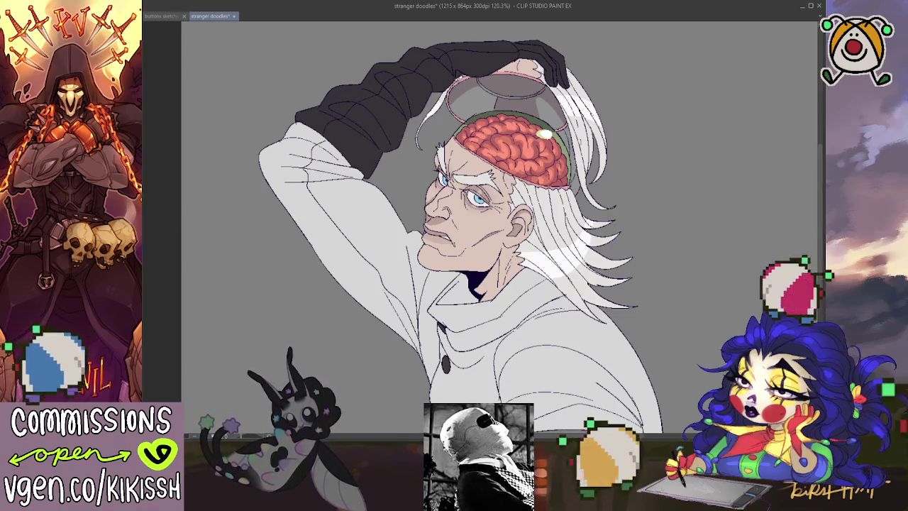
Brush small light highlights onto the man's lower lip and chin
{"action": "left_click_drag", "start_coordinate": [429, 242], "coordinate": [434, 246]}
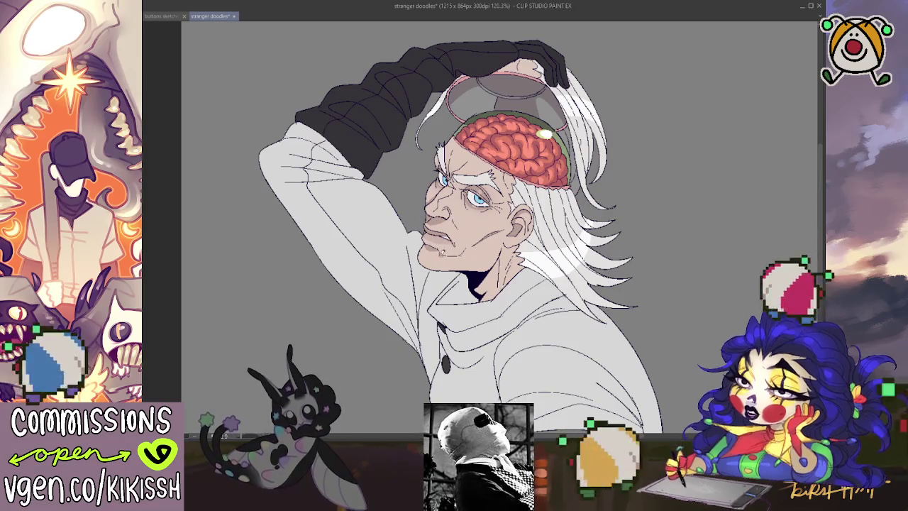
{"action": "mouse_move", "coordinate": [432, 245]}
{"action": "left_mouse_down"}
{"action": "mouse_move", "coordinate": [444, 253]}
{"action": "mouse_move", "coordinate": [431, 248]}
{"action": "left_mouse_up"}
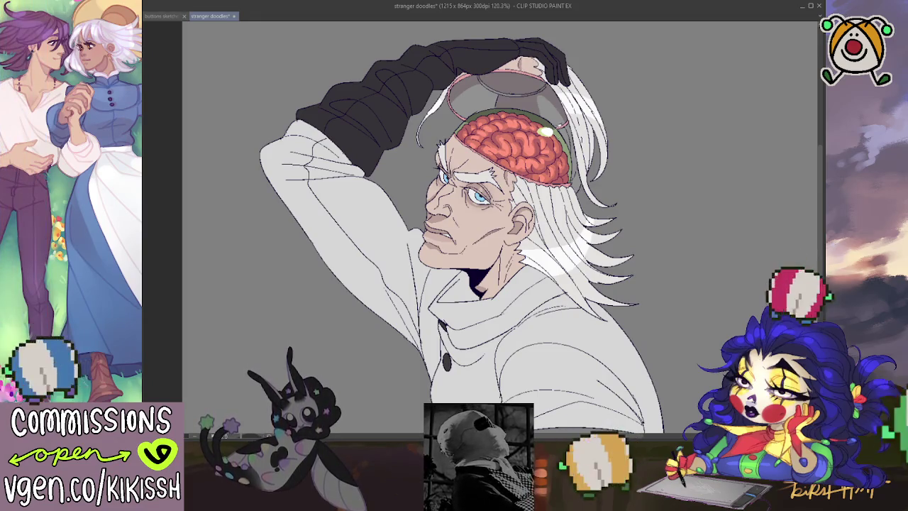
{"action": "left_click_drag", "start_coordinate": [580, 163], "coordinate": [587, 142]}
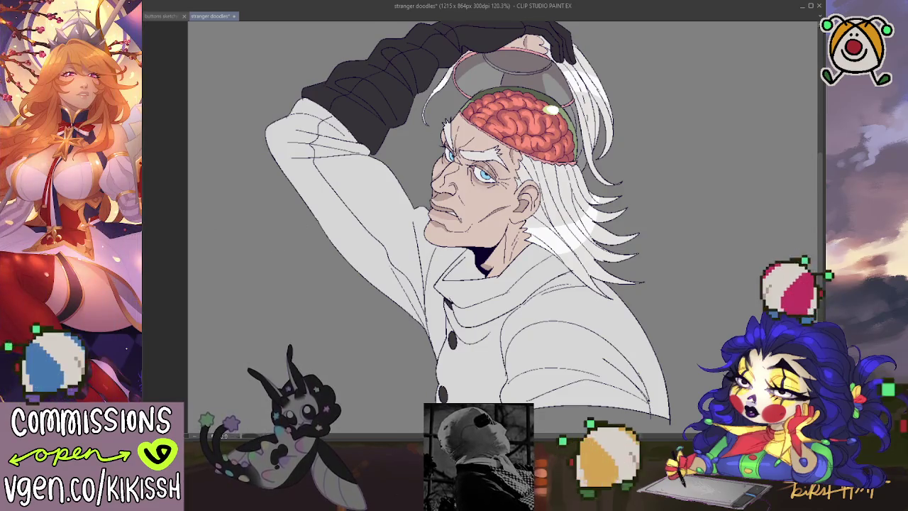
{"action": "key", "text": "ctrl+0"}
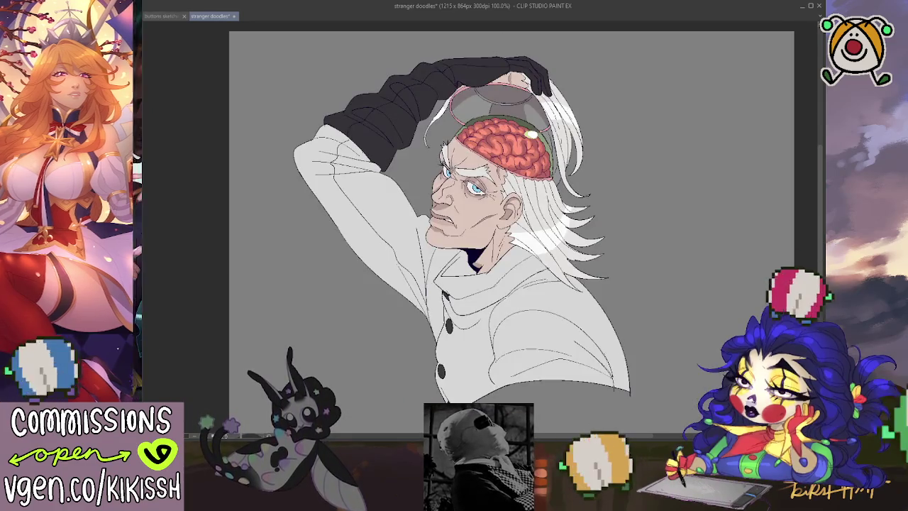
{"action": "scroll", "coordinate": [510, 234], "scroll_direction": "up", "scroll_amount": 2}
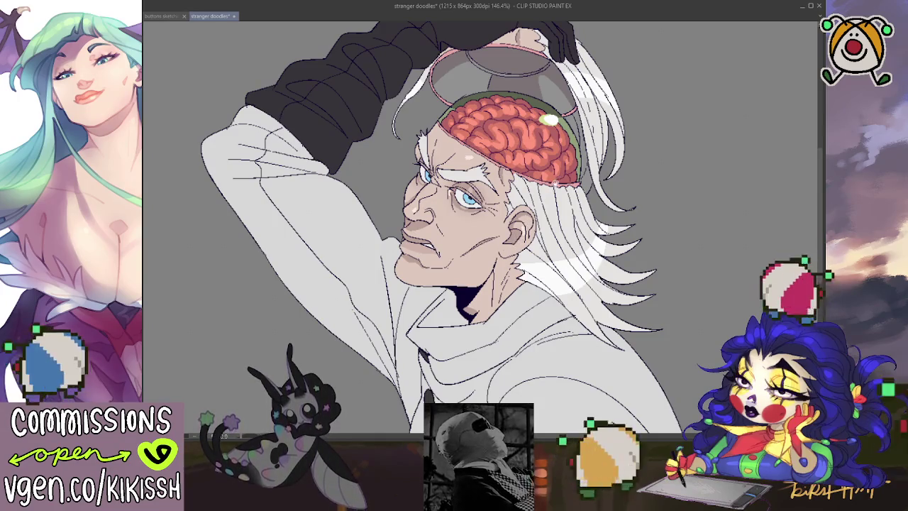
{"action": "scroll", "coordinate": [556, 183], "scroll_direction": "down", "scroll_amount": 1}
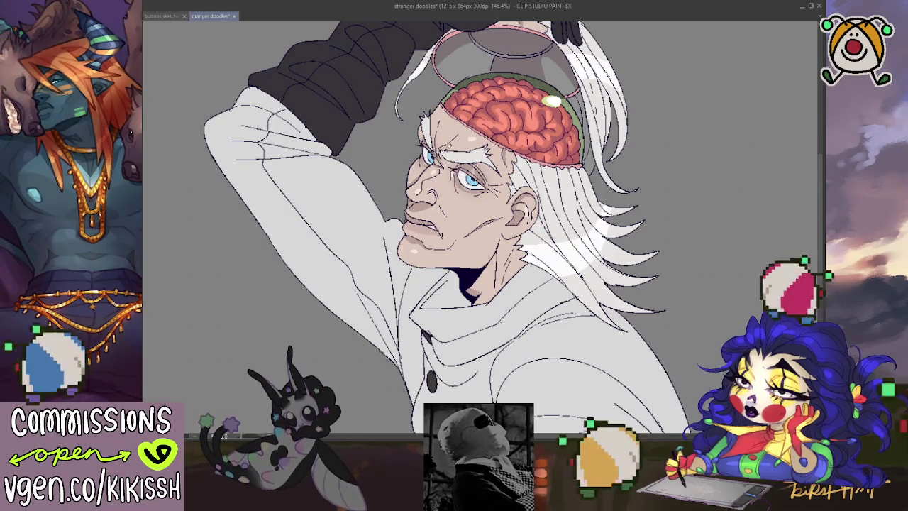
{"action": "key", "text": "ctrl+minus"}
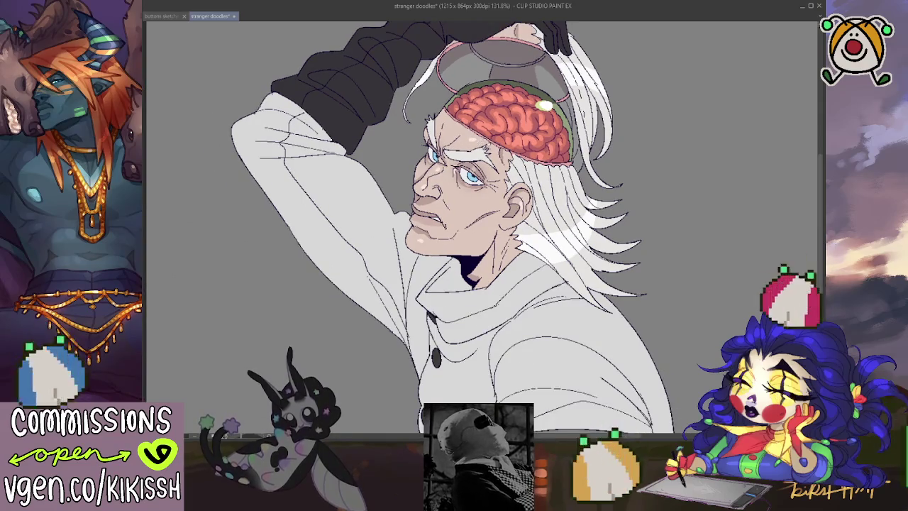
{"action": "key", "text": "ctrl+minus"}
{"action": "key", "text": "ctrl+minus"}
{"action": "key", "text": "ctrl+plus"}
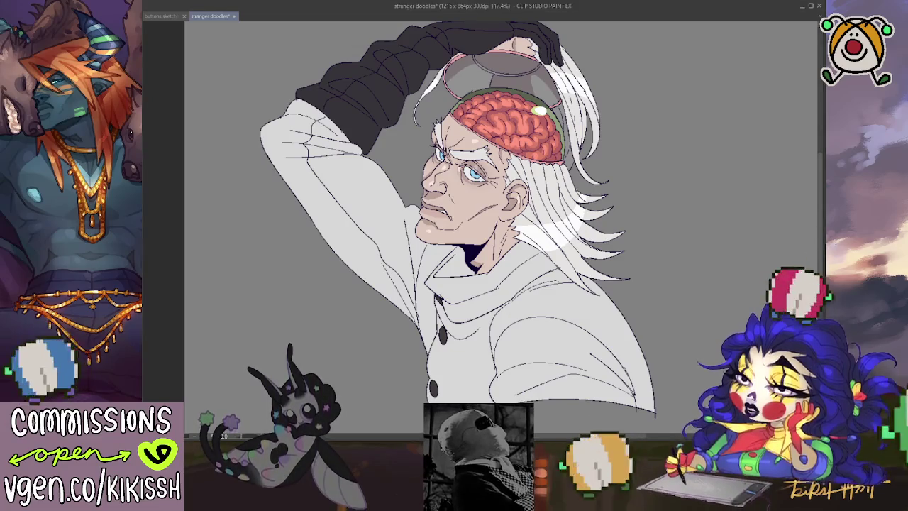
Pan up to show the dome, then auto-select the dark sleeve and arm area
{"action": "mouse_move", "coordinate": [709, 308]}
{"action": "left_mouse_down"}
{"action": "mouse_move", "coordinate": [710, 276]}
{"action": "mouse_move", "coordinate": [711, 342]}
{"action": "left_mouse_up"}
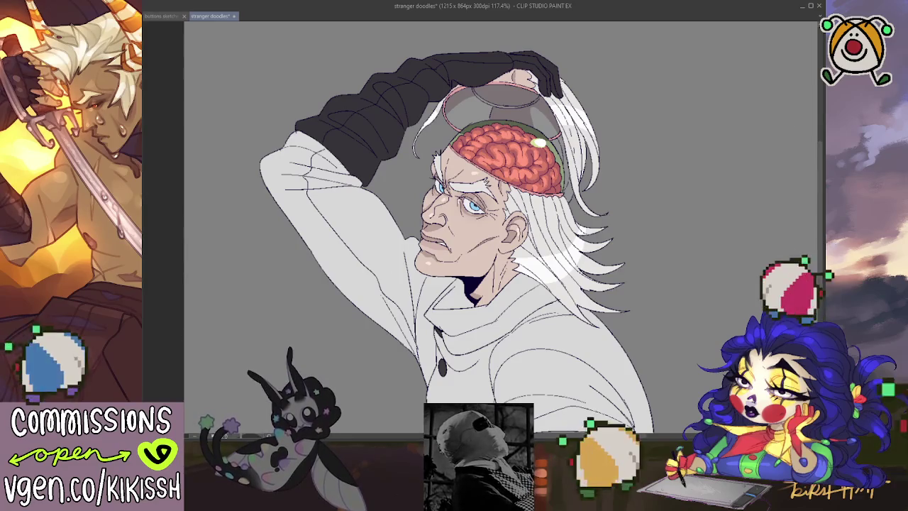
{"action": "left_click", "coordinate": [440, 67]}
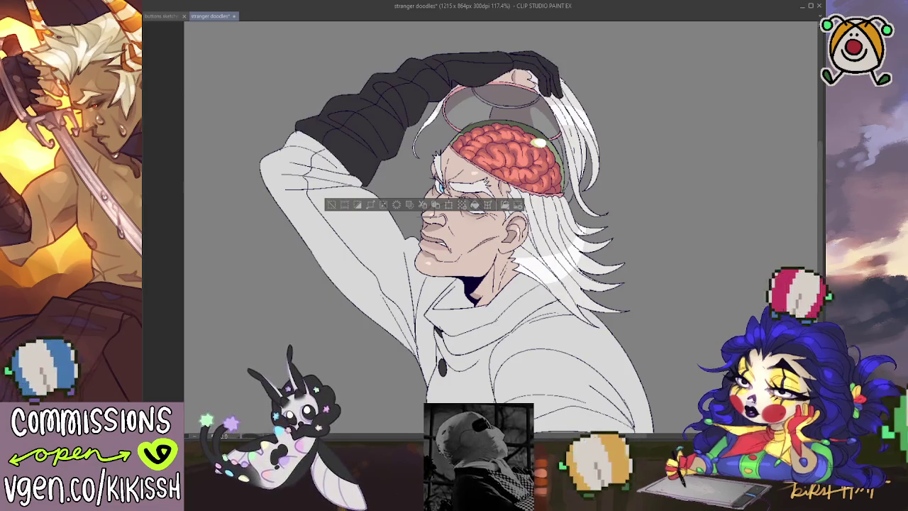
{"action": "key", "text": "ctrl+v"}
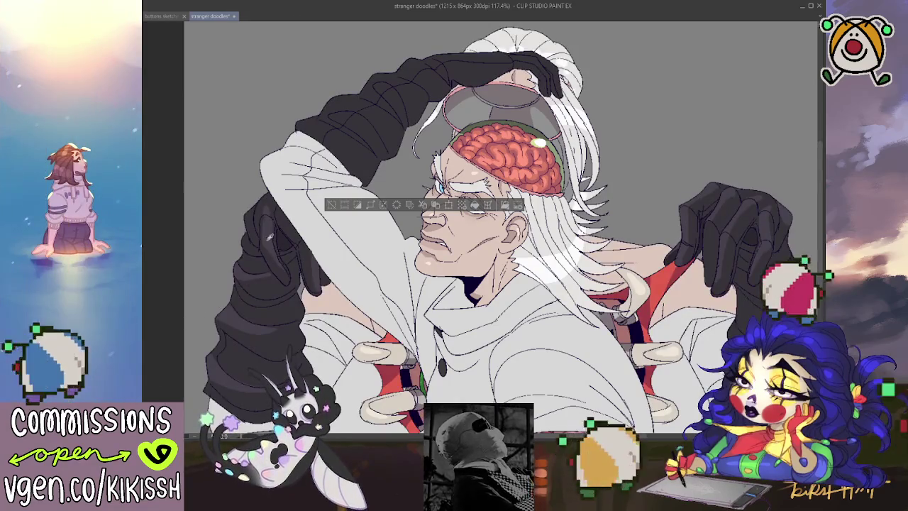
{"action": "key", "text": "ctrl+z"}
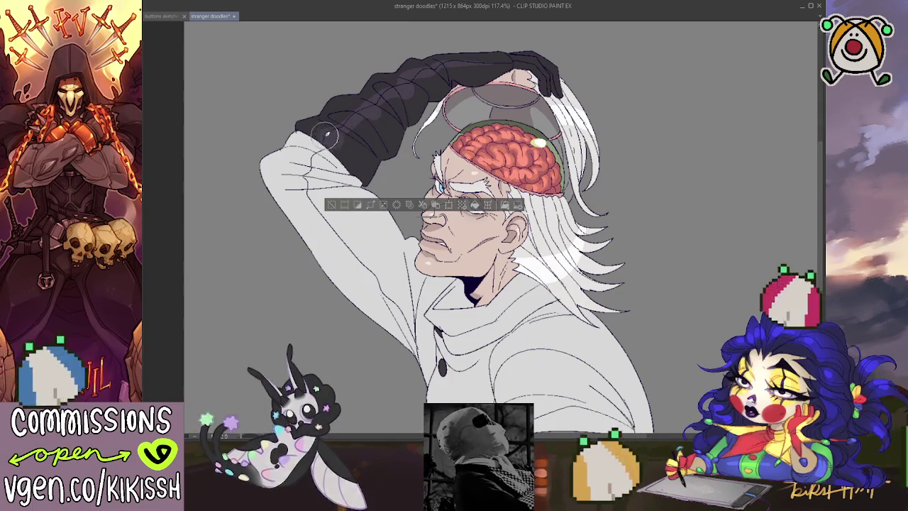
Paint darker shading strokes over the black gloved forearm, then deselect with Ctrl+D
{"action": "left_click_drag", "start_coordinate": [334, 138], "coordinate": [426, 92]}
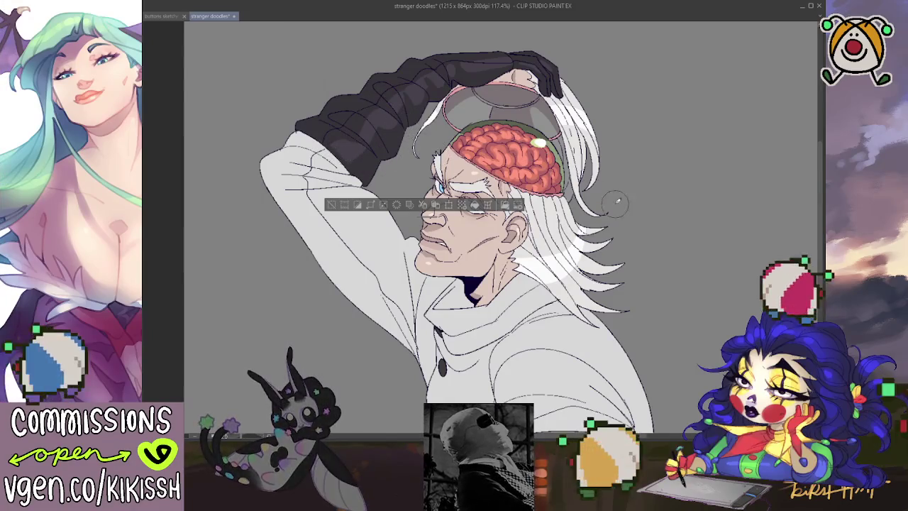
{"action": "key", "text": "ctrl+d"}
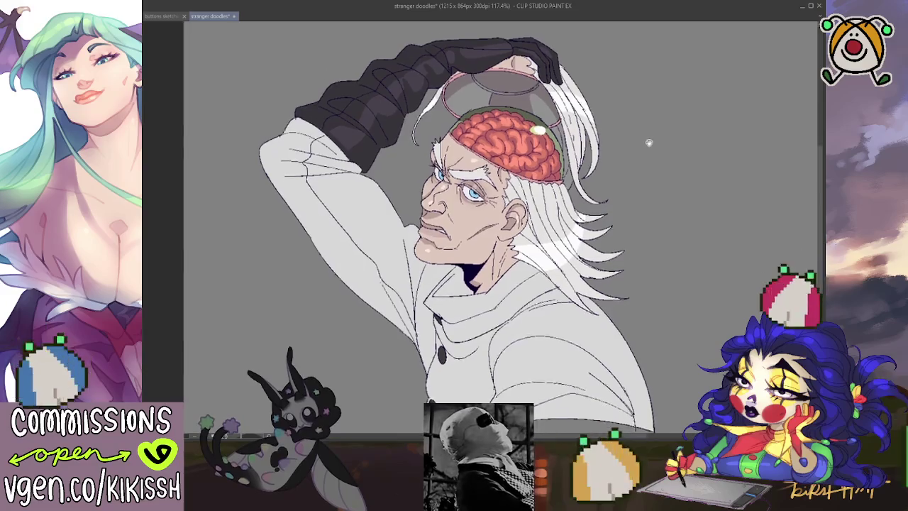
Reposition the view and airbrush a soft white highlight down the coat front
{"action": "left_click_drag", "start_coordinate": [649, 142], "coordinate": [653, 132]}
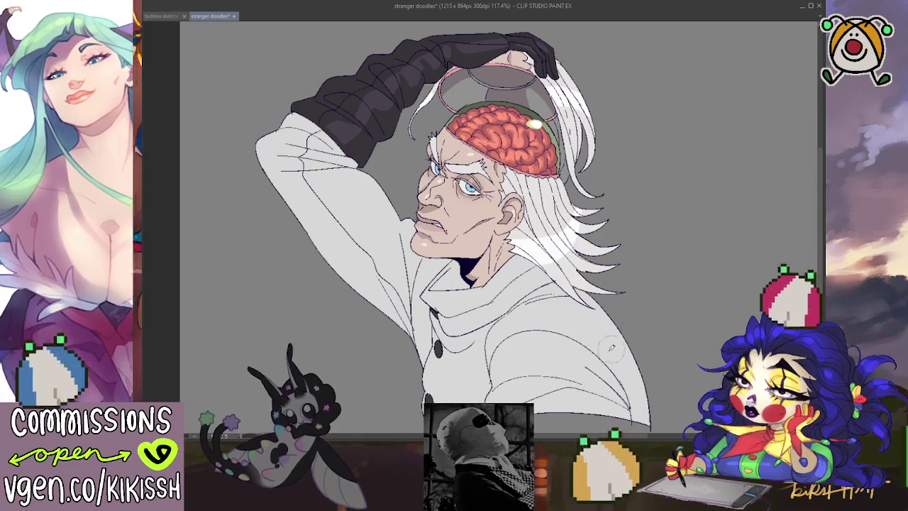
{"action": "left_click_drag", "start_coordinate": [574, 322], "coordinate": [557, 415]}
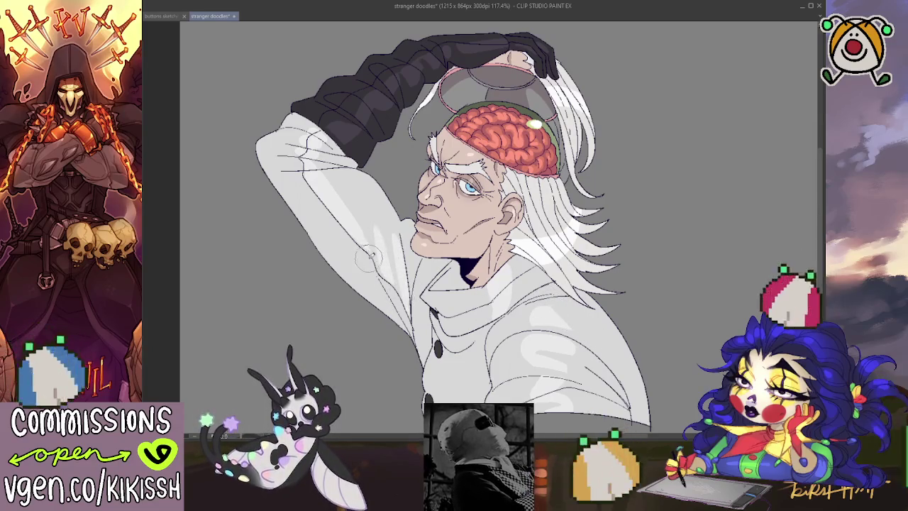
Pan and zoom the view around the raised sleeve to extend its white highlights
{"action": "left_click_drag", "start_coordinate": [571, 275], "coordinate": [581, 246]}
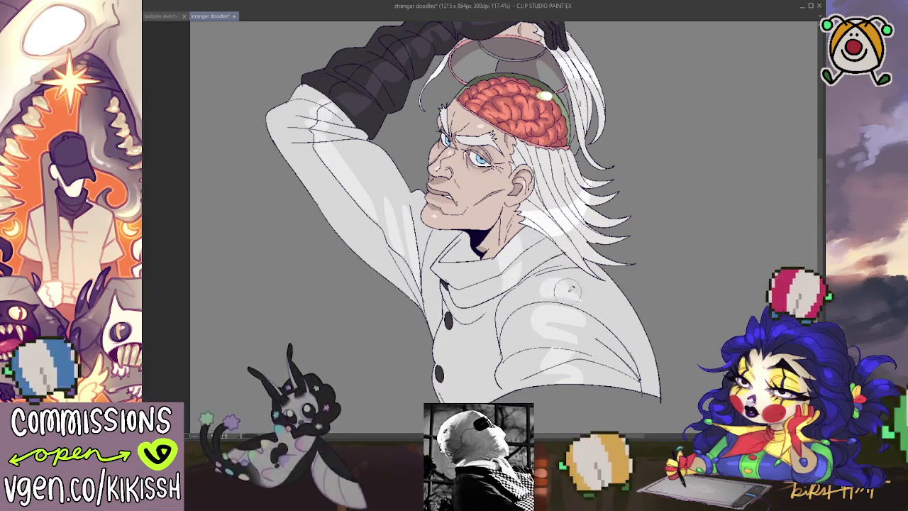
{"action": "left_click_drag", "start_coordinate": [575, 220], "coordinate": [529, 253]}
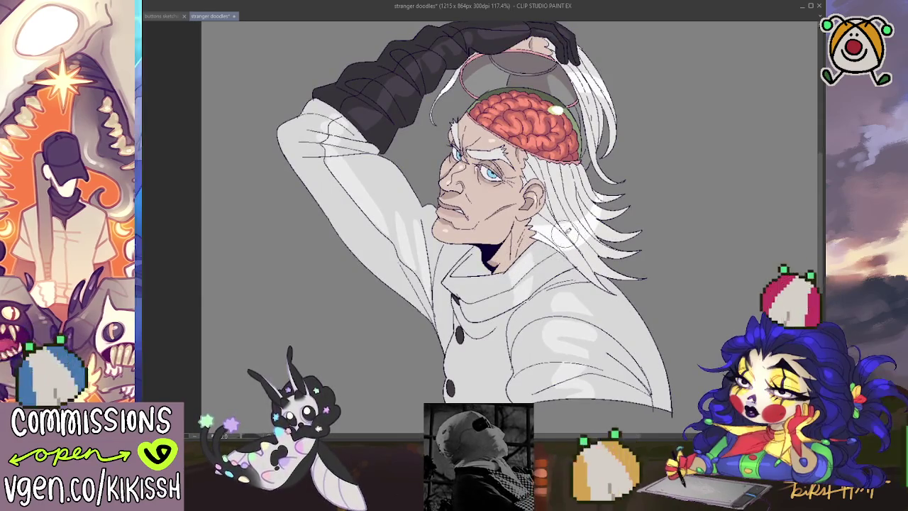
{"action": "left_click_drag", "start_coordinate": [560, 244], "coordinate": [570, 257]}
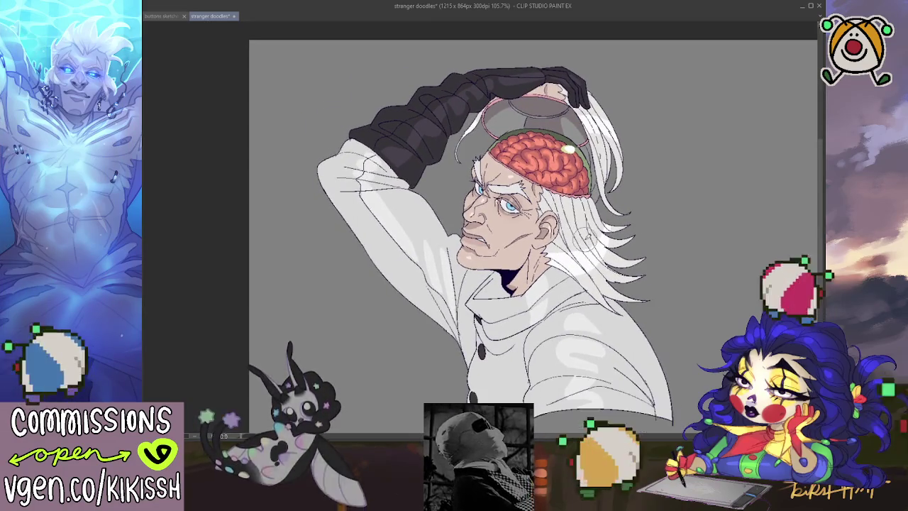
{"action": "left_click_drag", "start_coordinate": [579, 235], "coordinate": [614, 237]}
{"action": "left_click_drag", "start_coordinate": [644, 282], "coordinate": [632, 280]}
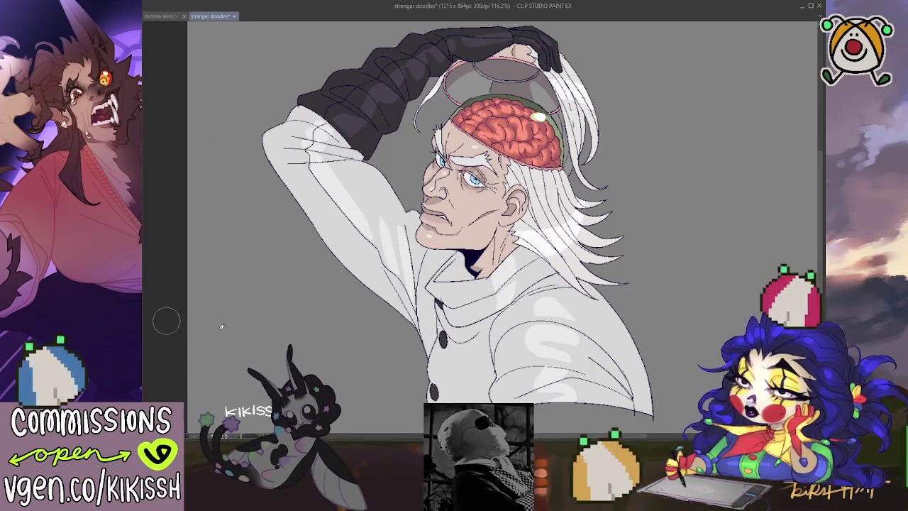
Drag the KIKISSH 2025 signature layer up-left beside the coat
{"action": "scroll", "coordinate": [725, 175], "scroll_direction": "down", "scroll_amount": 1}
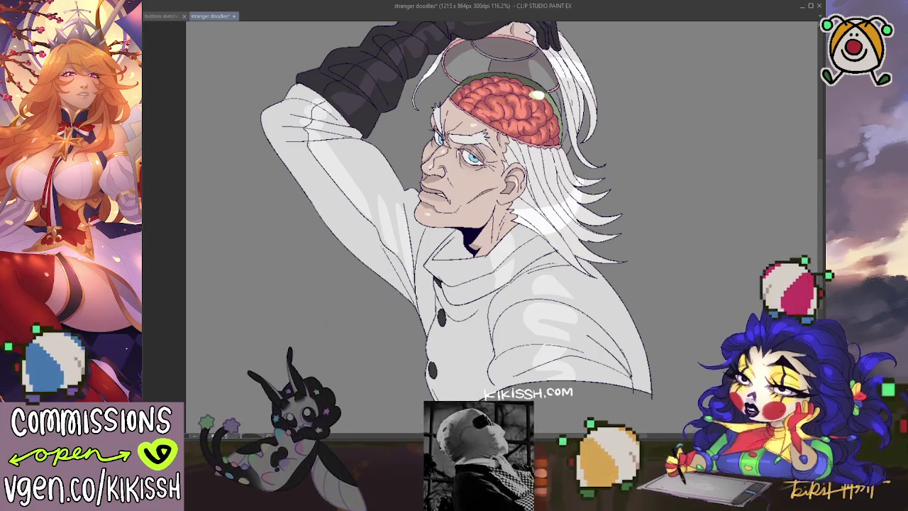
{"action": "mouse_move", "coordinate": [685, 310]}
{"action": "left_mouse_down"}
{"action": "mouse_move", "coordinate": [644, 261]}
{"action": "mouse_move", "coordinate": [669, 314]}
{"action": "mouse_move", "coordinate": [663, 384]}
{"action": "mouse_move", "coordinate": [656, 291]}
{"action": "left_mouse_up"}
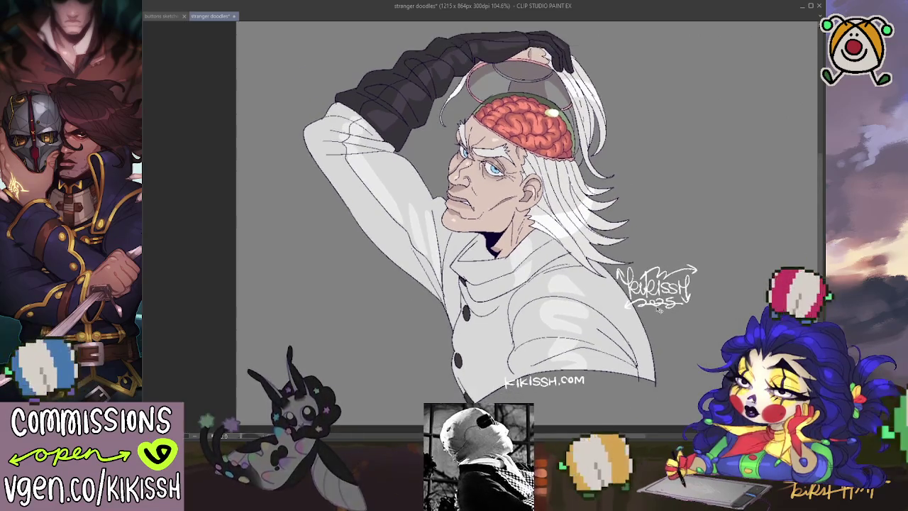
{"action": "scroll", "coordinate": [718, 383], "scroll_direction": "down", "scroll_amount": 2}
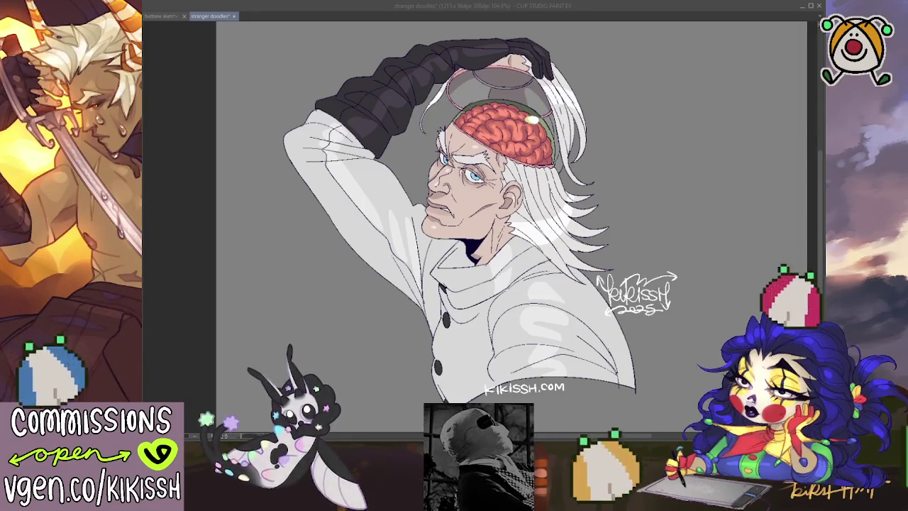
{"action": "left_click", "coordinate": [685, 365]}
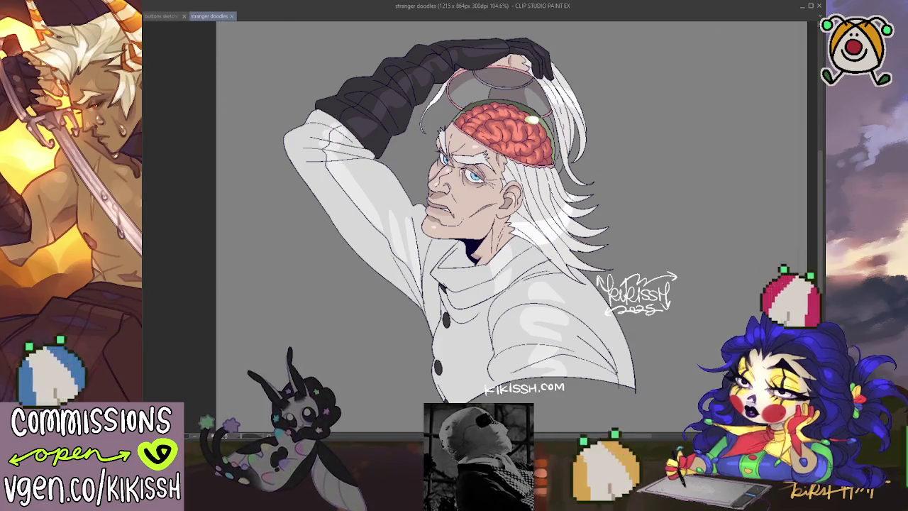
Draw a tall rectangular selection around the white-haired figure at 100% zoom
{"action": "scroll", "coordinate": [793, 78], "scroll_direction": "down", "scroll_amount": 1}
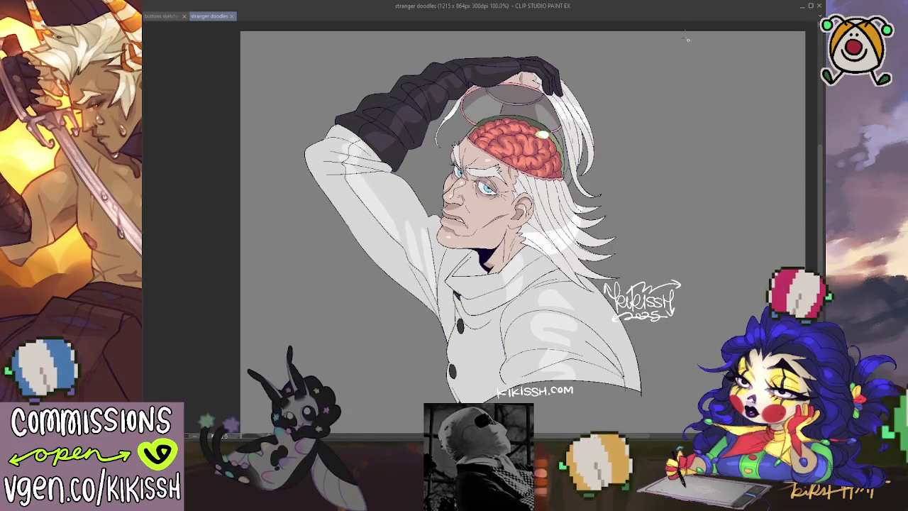
{"action": "mouse_move", "coordinate": [687, 39]}
{"action": "left_mouse_down"}
{"action": "mouse_move", "coordinate": [380, 425]}
{"action": "mouse_move", "coordinate": [286, 429]}
{"action": "left_mouse_up"}
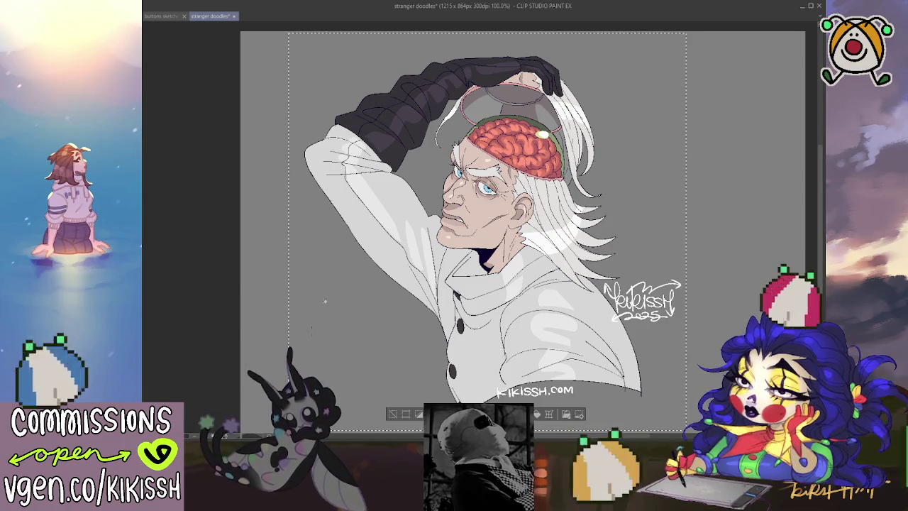
Select the area around the man's portrait and crop the canvas to 880 x 837 px
{"action": "left_click_drag", "start_coordinate": [281, 32], "coordinate": [696, 44]}
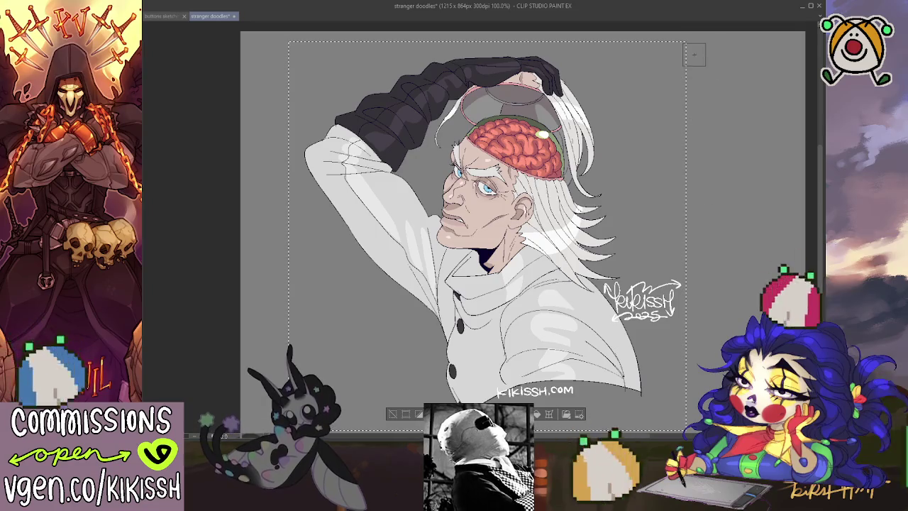
{"action": "left_click_drag", "start_coordinate": [692, 237], "coordinate": [693, 231]}
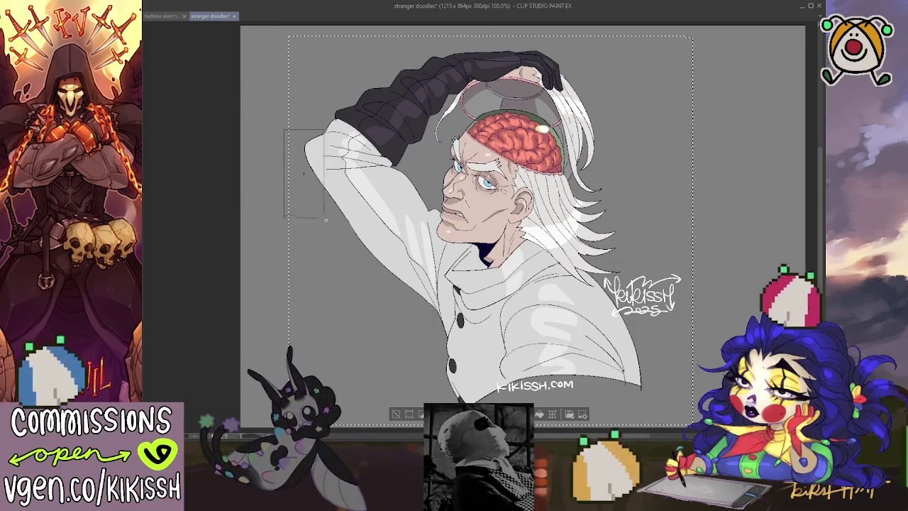
{"action": "left_click", "coordinate": [406, 413]}
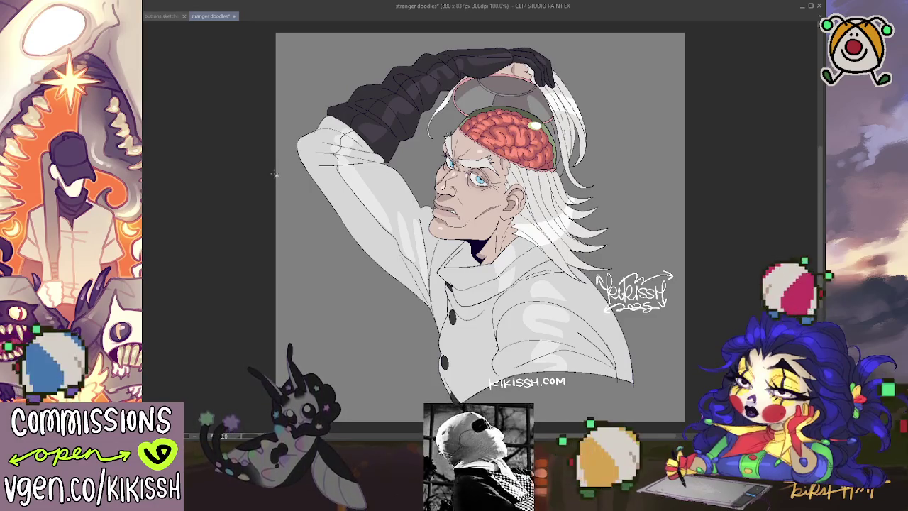
{"action": "left_click_drag", "start_coordinate": [274, 174], "coordinate": [298, 174]}
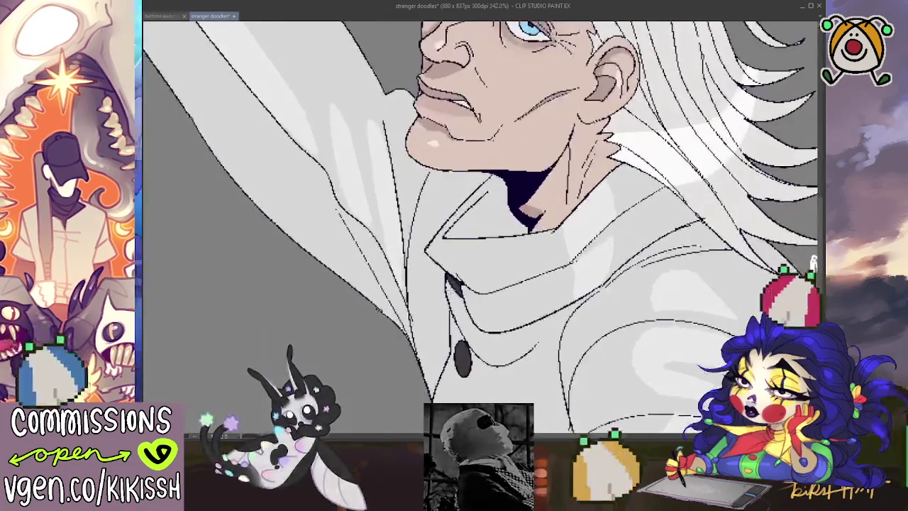
{"action": "scroll", "coordinate": [489, 213], "scroll_direction": "down", "scroll_amount": 2}
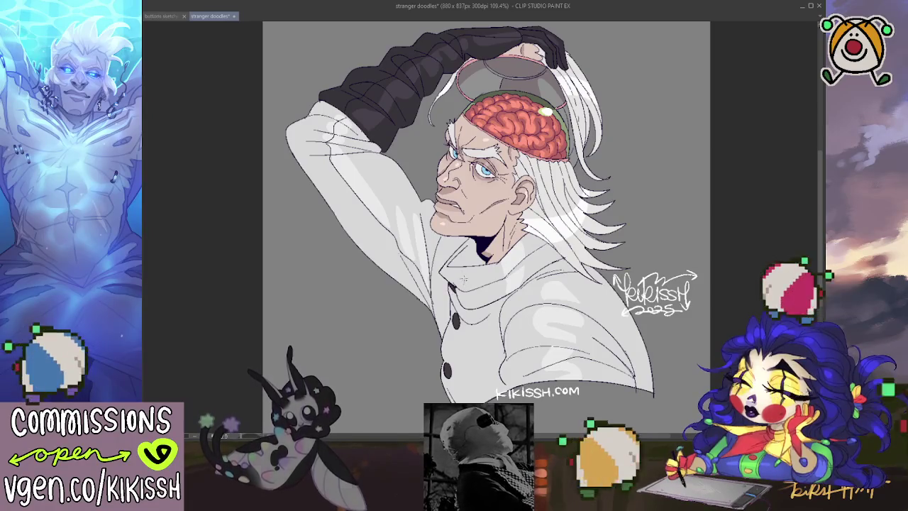
{"action": "mouse_move", "coordinate": [461, 271]}
{"action": "left_mouse_down"}
{"action": "mouse_move", "coordinate": [470, 262]}
{"action": "mouse_move", "coordinate": [461, 254]}
{"action": "left_mouse_up"}
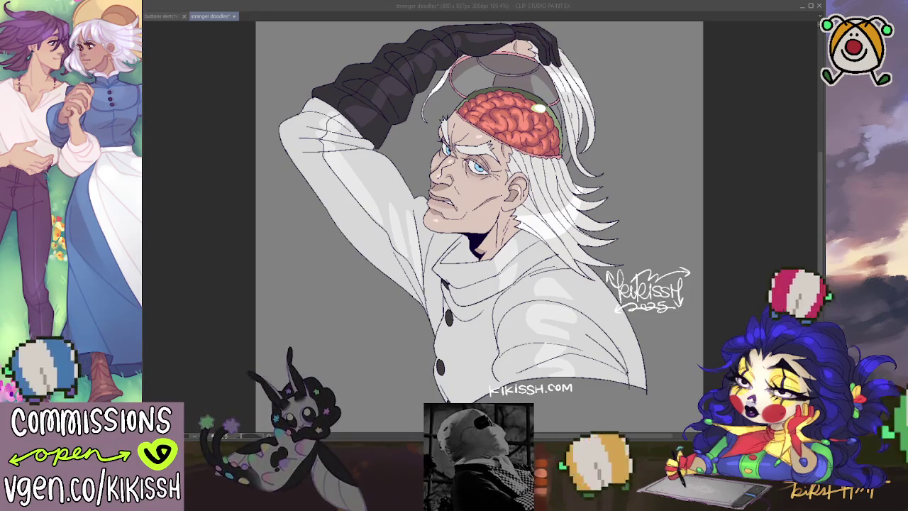
{"action": "key", "text": "alt+Tab"}
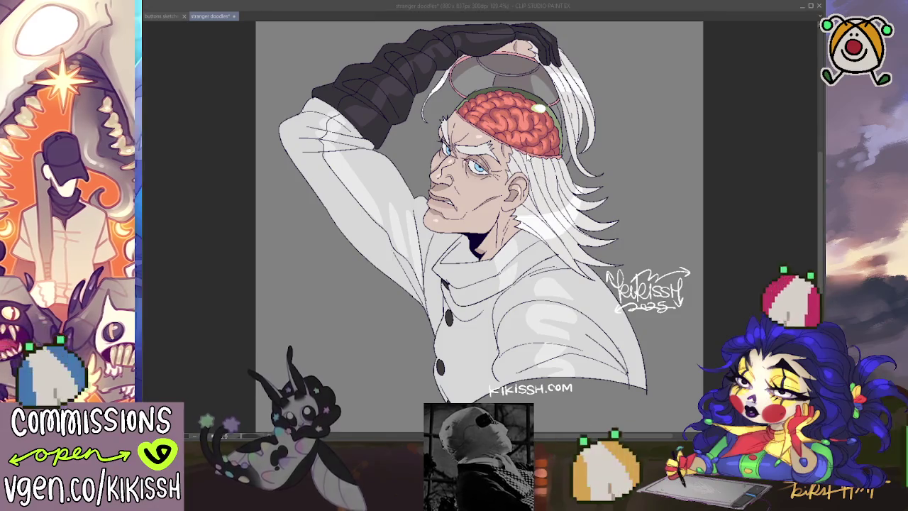
{"action": "key", "text": "Return"}
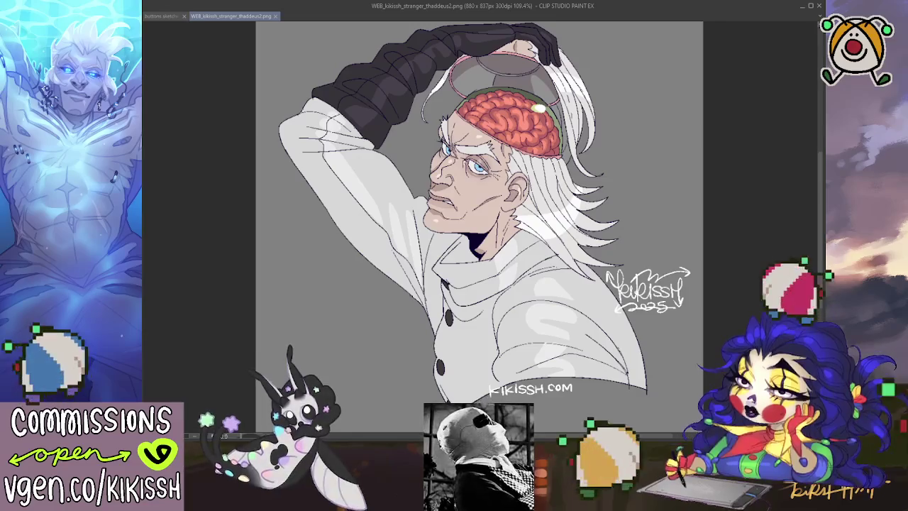
Hide the background, save WEB_transp and HR_transp PNGs, restore the background, and close the portrait
{"action": "key", "text": "ctrl+z"}
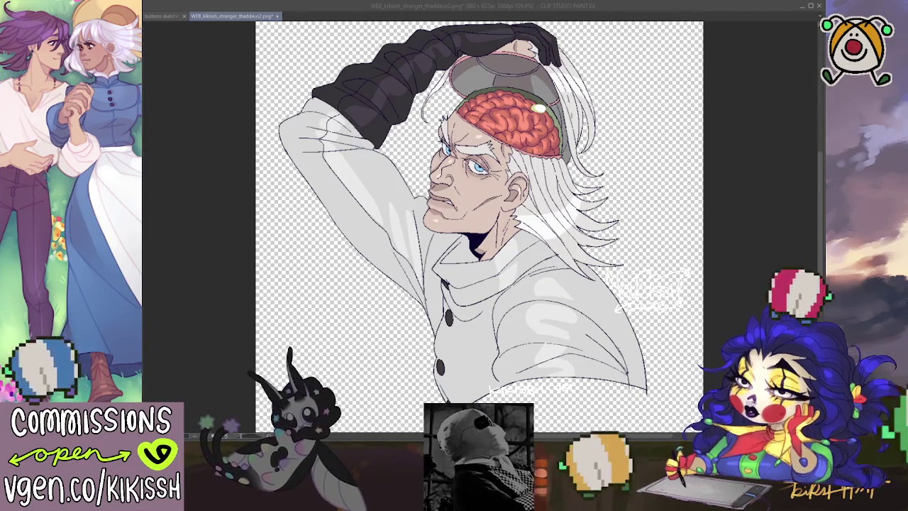
{"action": "key", "text": "Return"}
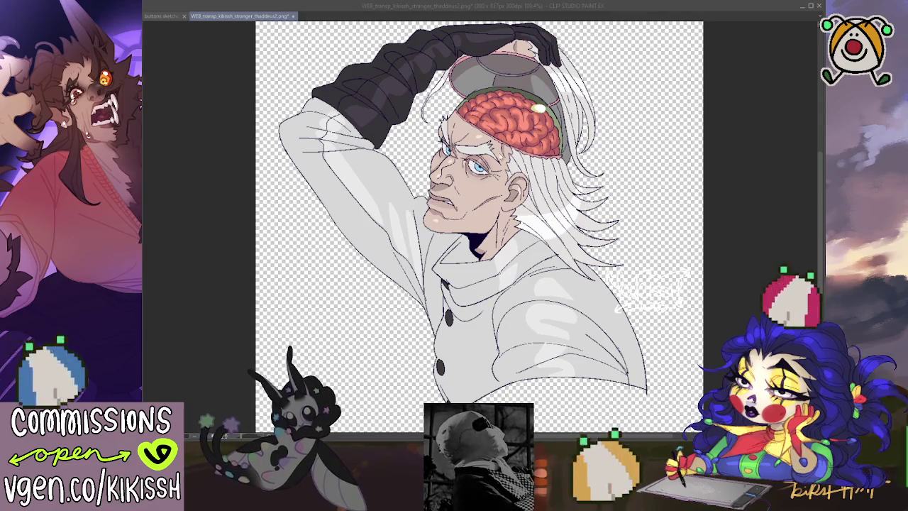
{"action": "key", "text": "Return"}
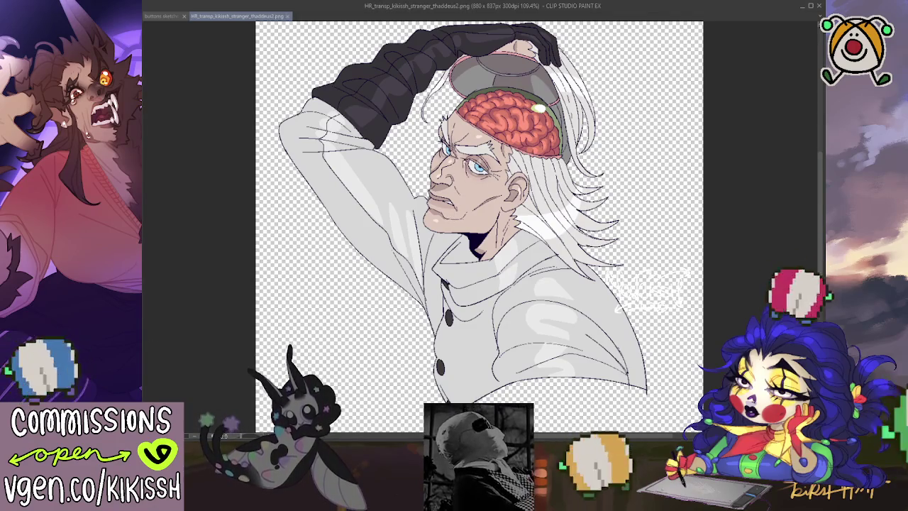
{"action": "key", "text": "ctrl+z"}
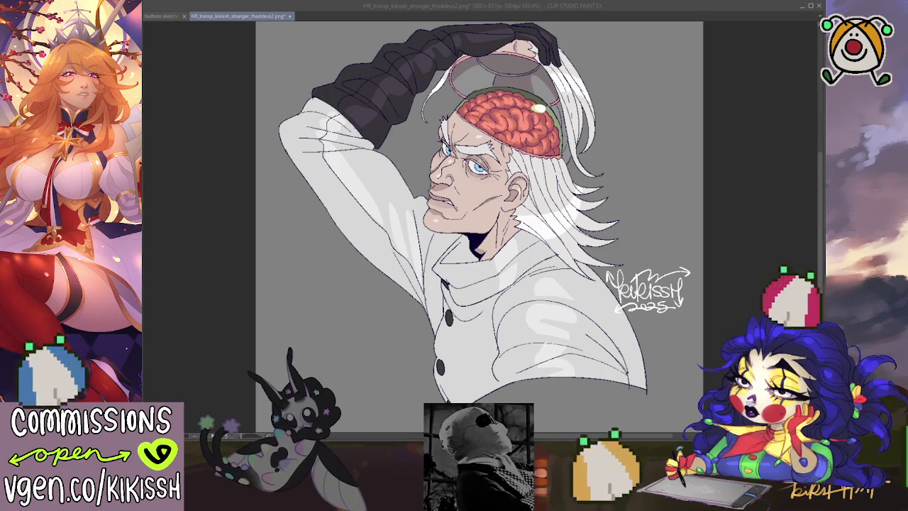
{"action": "key", "text": "ctrl+w"}
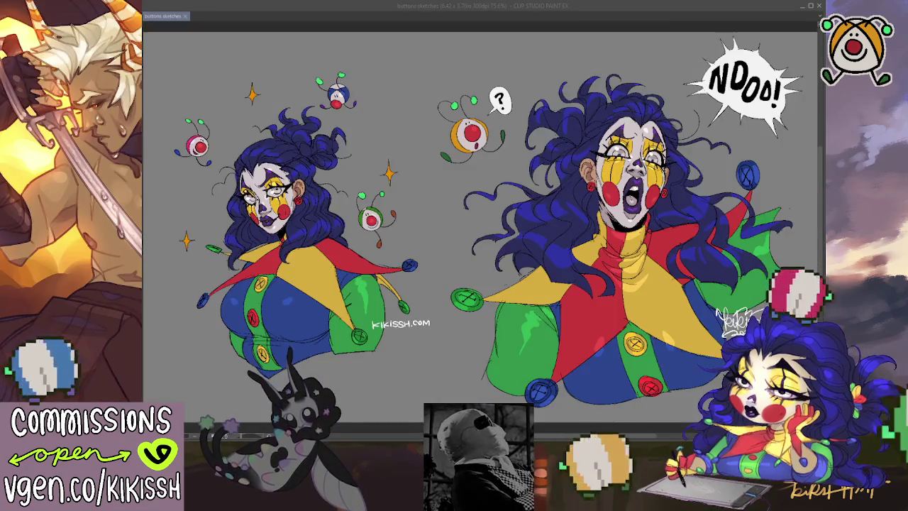